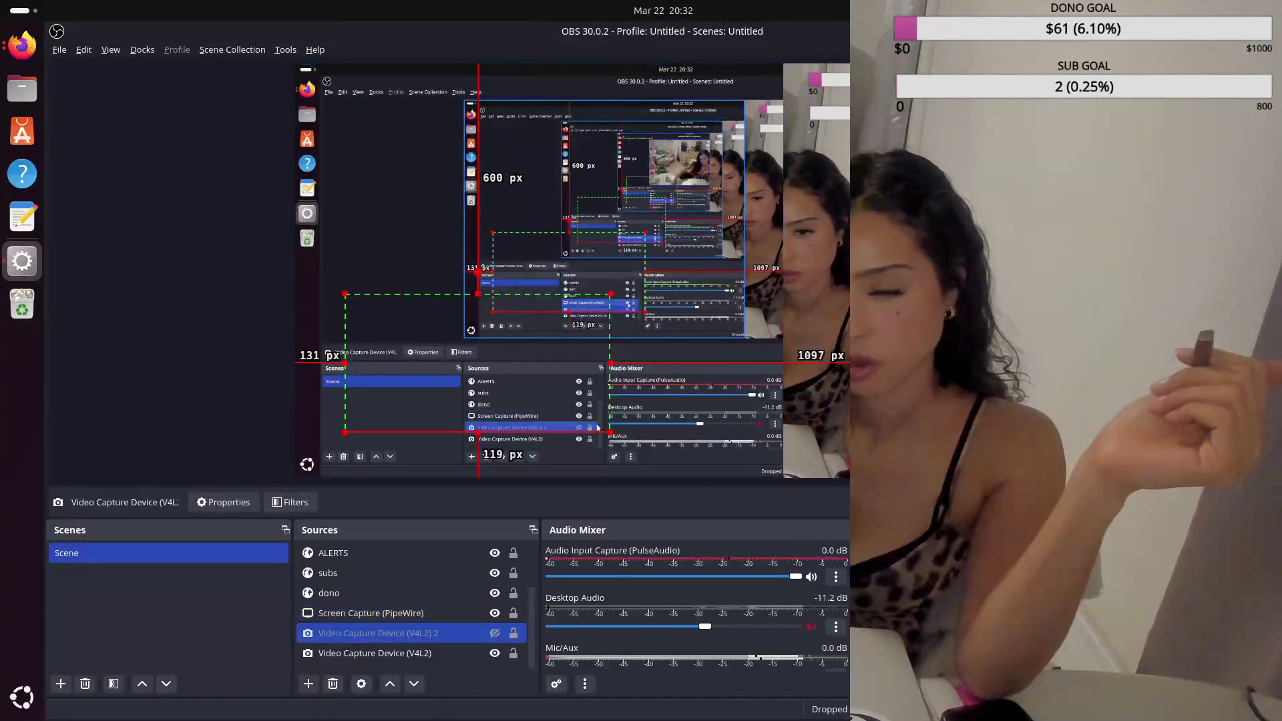
# Nudge the Video Capture Device (V4L2) source right, then back left, in the OBS preview.
pyautogui.moveTo(534, 267); pyautogui.dragTo(613, 267)
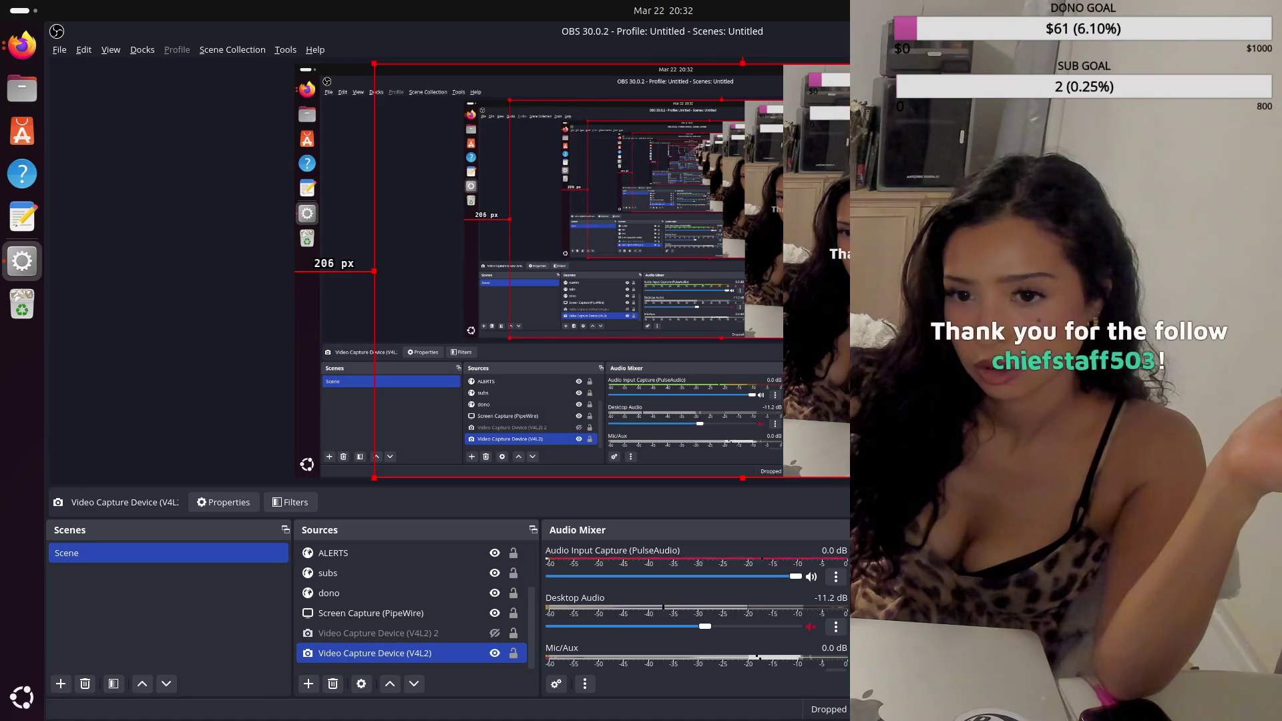
pyautogui.moveTo(614, 267); pyautogui.dragTo(568, 267)
# Bring Firefox forward, load the saved VDO.Ninja view link from history, and select its view ID.
pyautogui.click(3, 54)
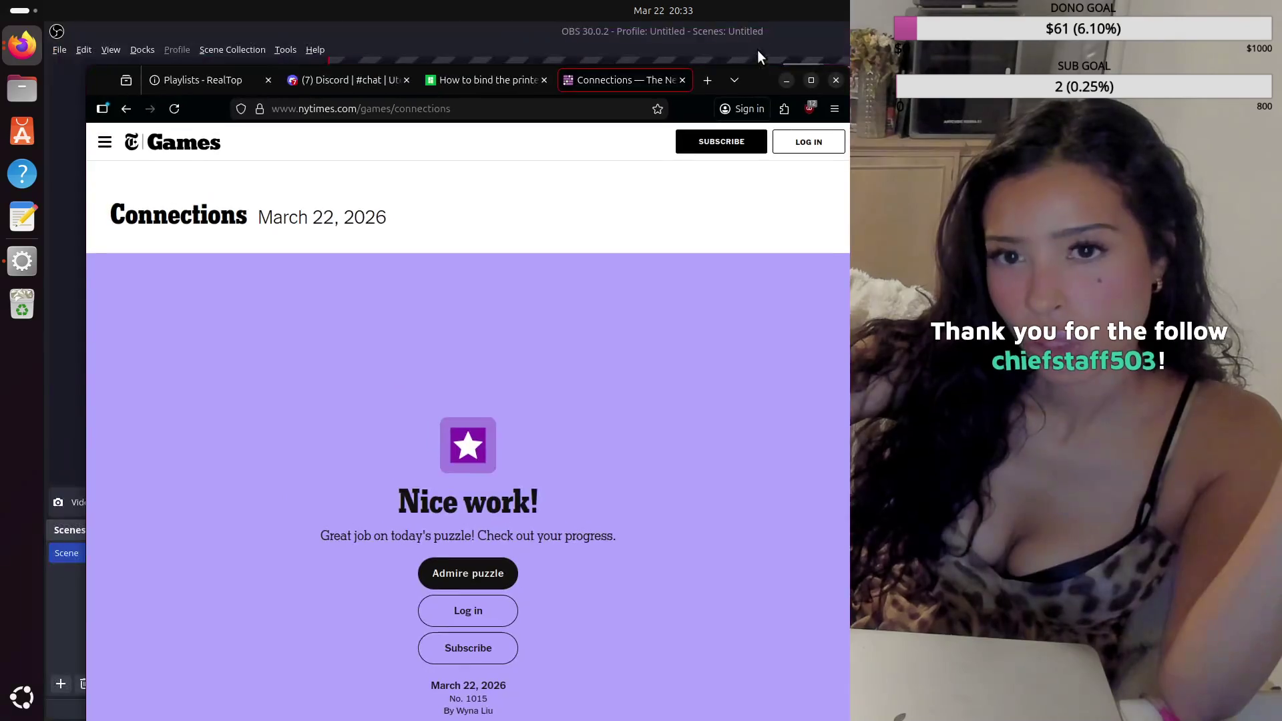
pyautogui.moveTo(766, 85); pyautogui.dragTo(725, 58)
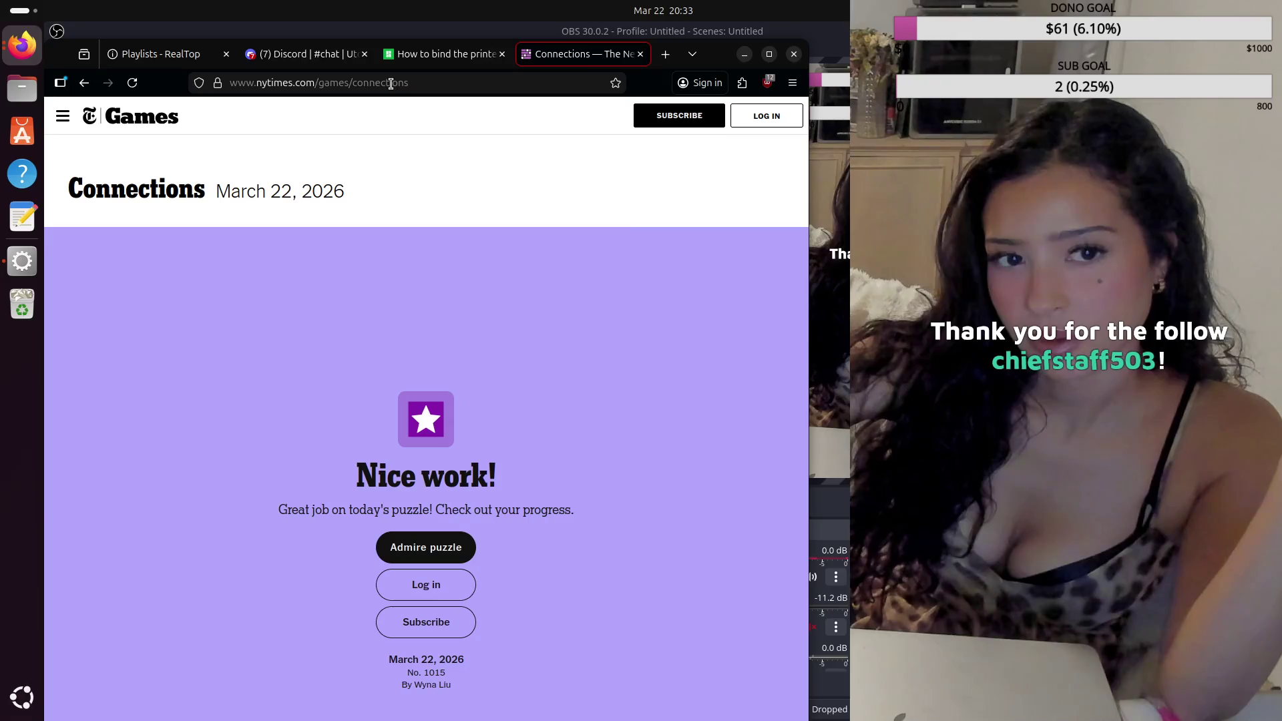
pyautogui.click(391, 83)
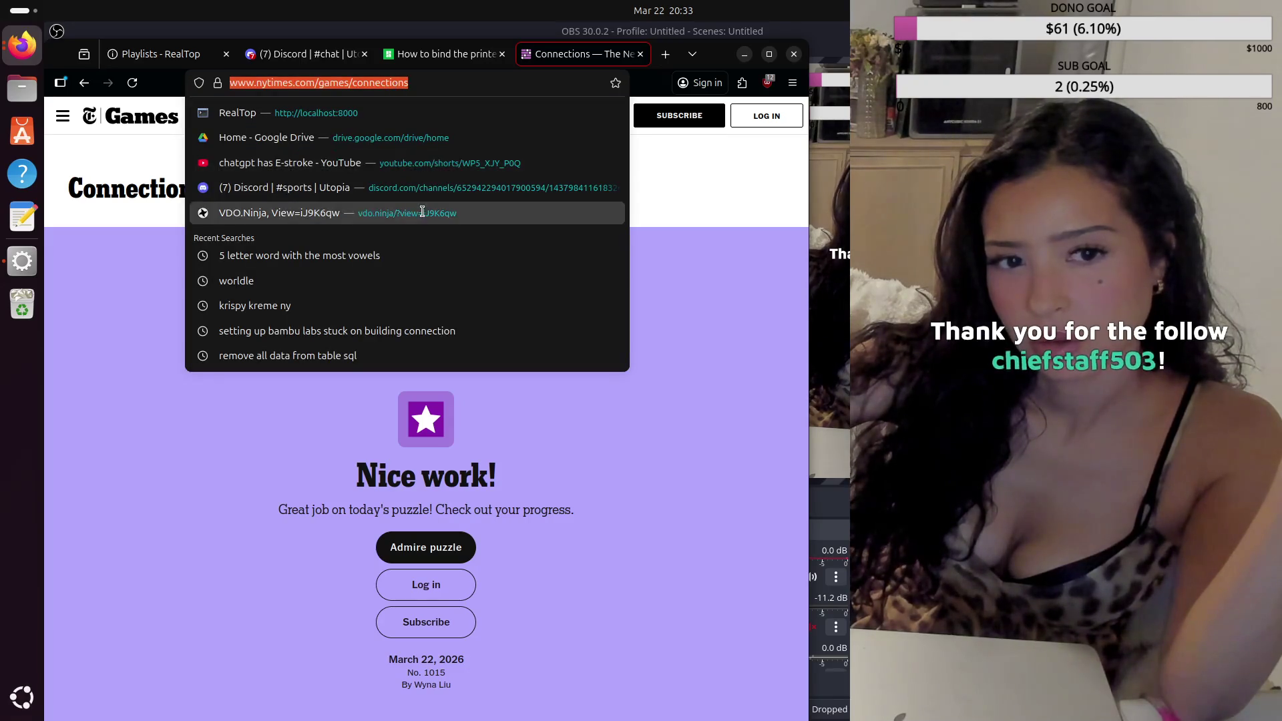
pyautogui.click(421, 211)
pyautogui.click(355, 82)
pyautogui.doubleClick(355, 82)
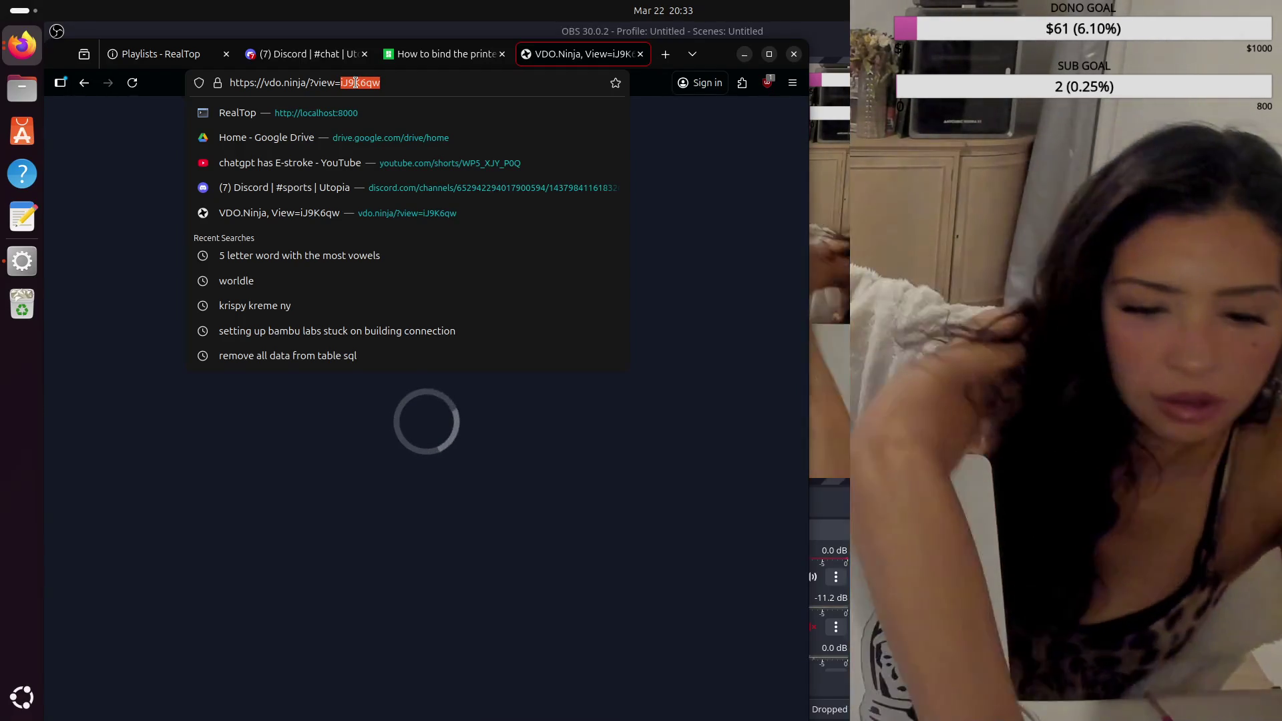
# Load the view ID CF43JB9, then fix its second letter to lowercase 'f' and reload.
pyautogui.write('CF')
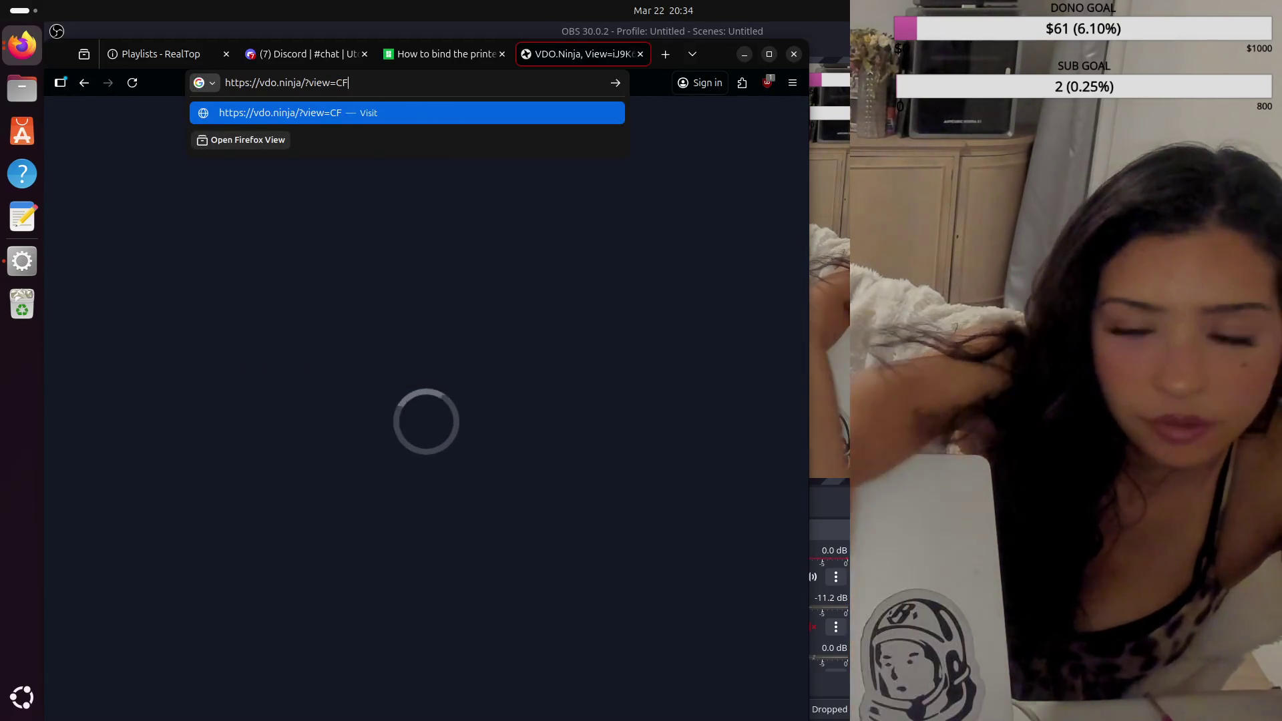
pyautogui.write('43')
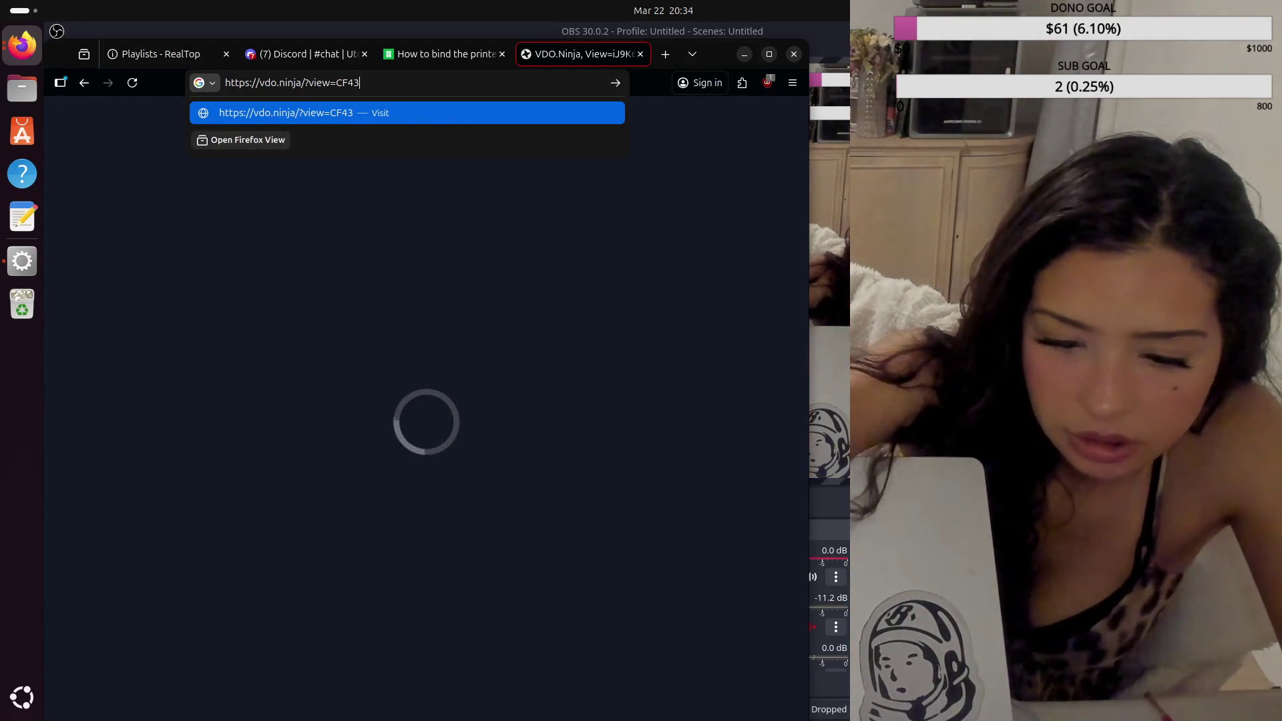
pyautogui.write('JB9')
pyautogui.press('Return')
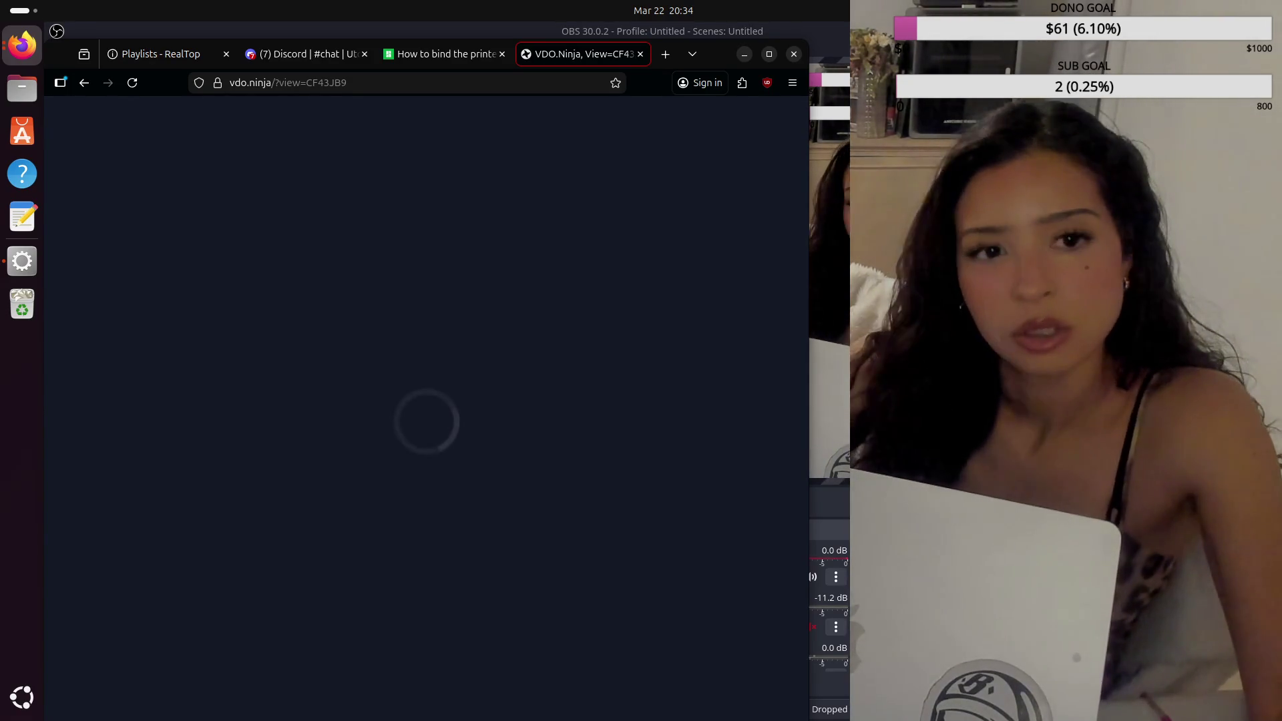
pyautogui.click(317, 84)
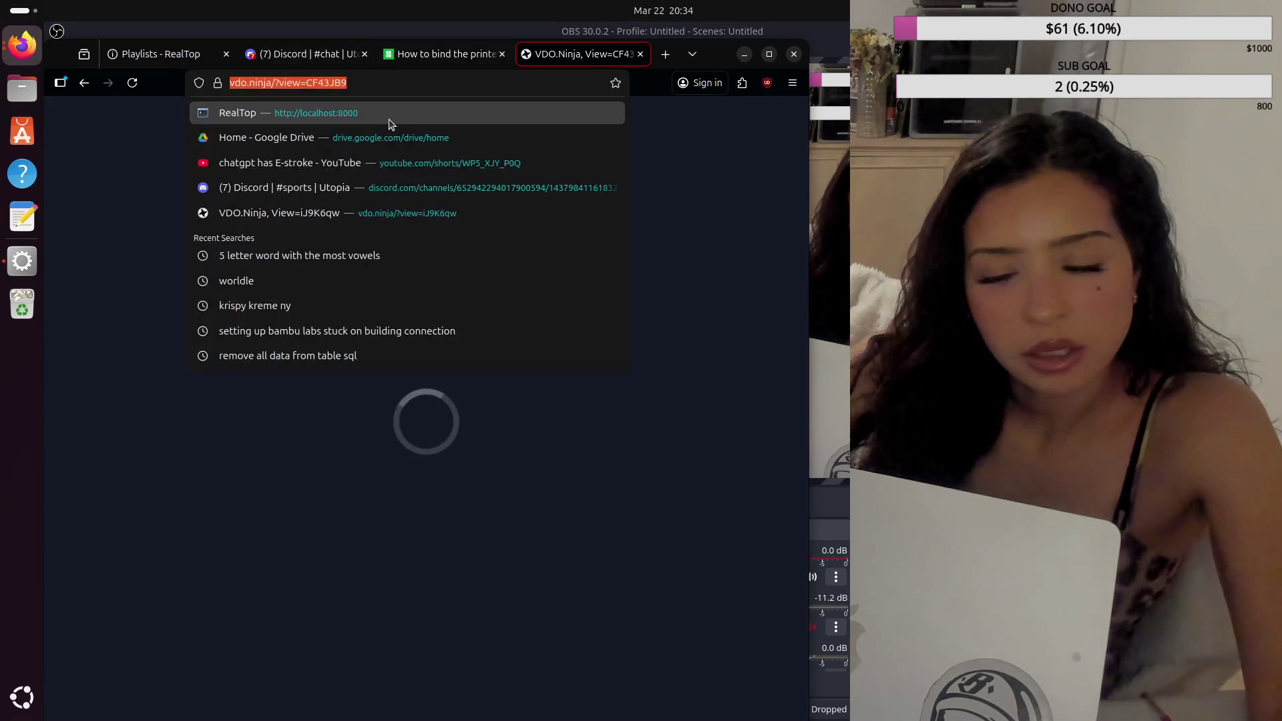
pyautogui.press('Right')
pyautogui.press('Left')
pyautogui.press('Left')
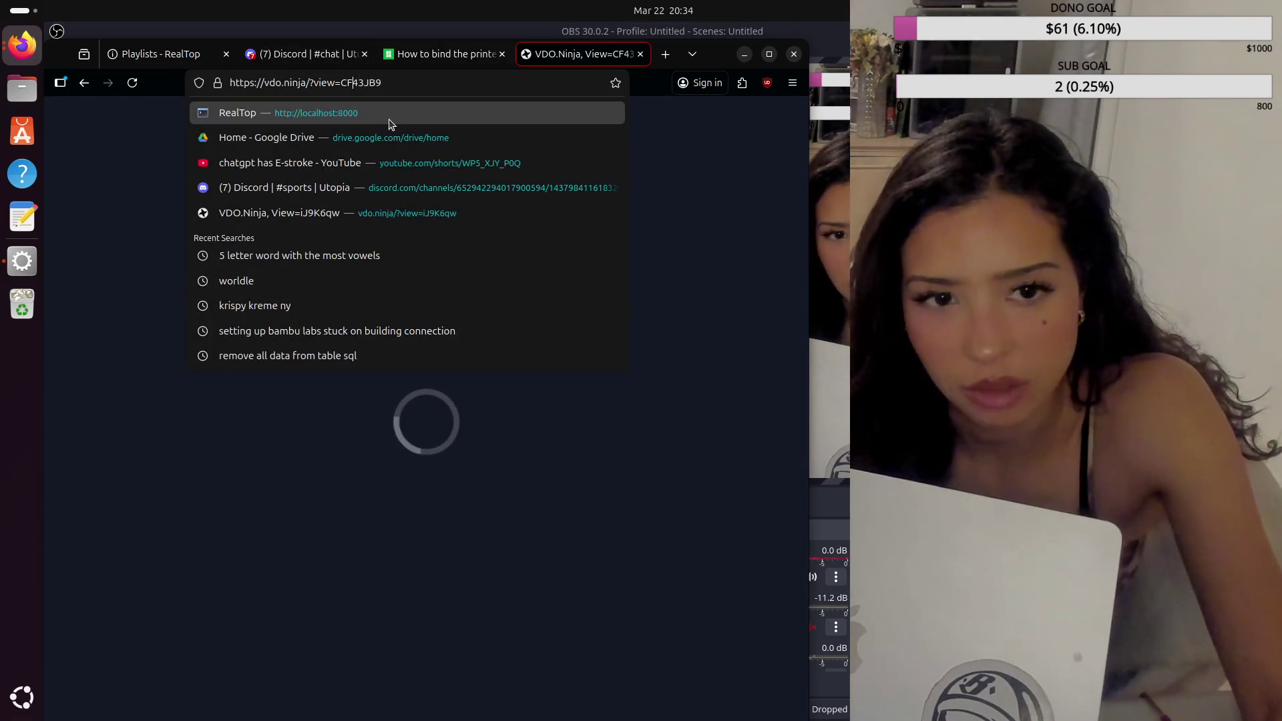
pyautogui.press('BackSpace')
pyautogui.write('f')
pyautogui.press('Return')
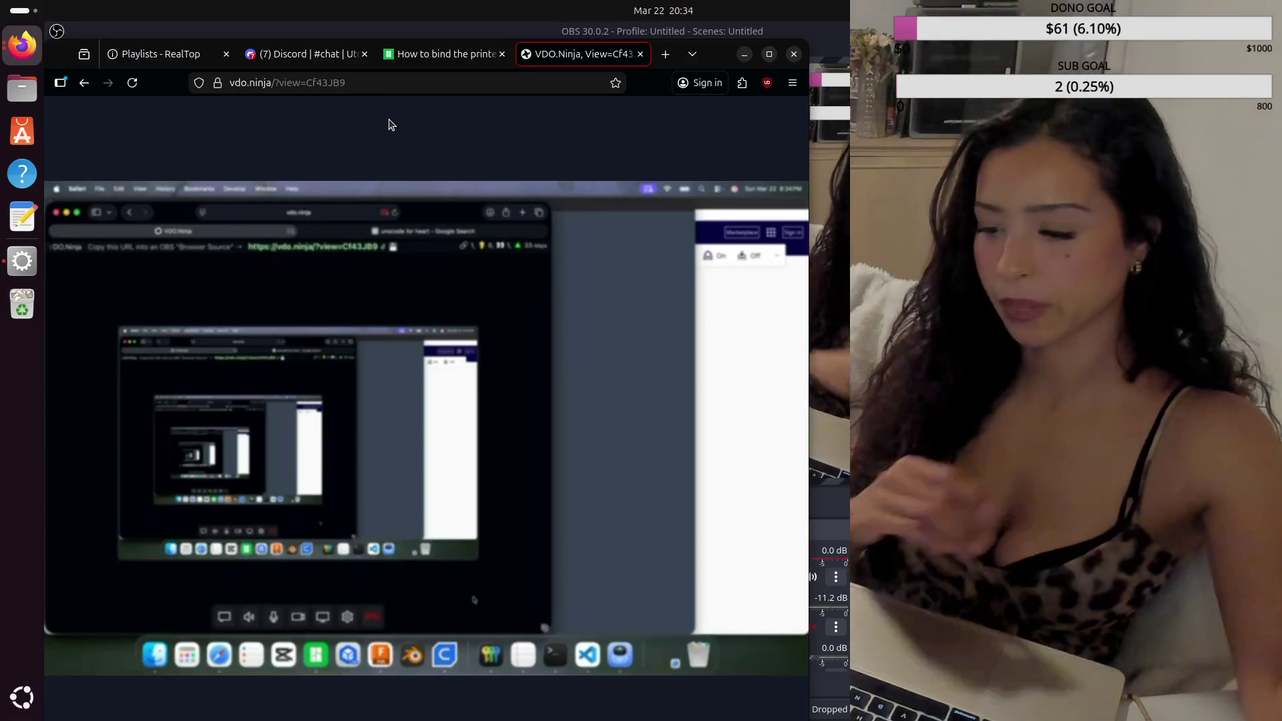